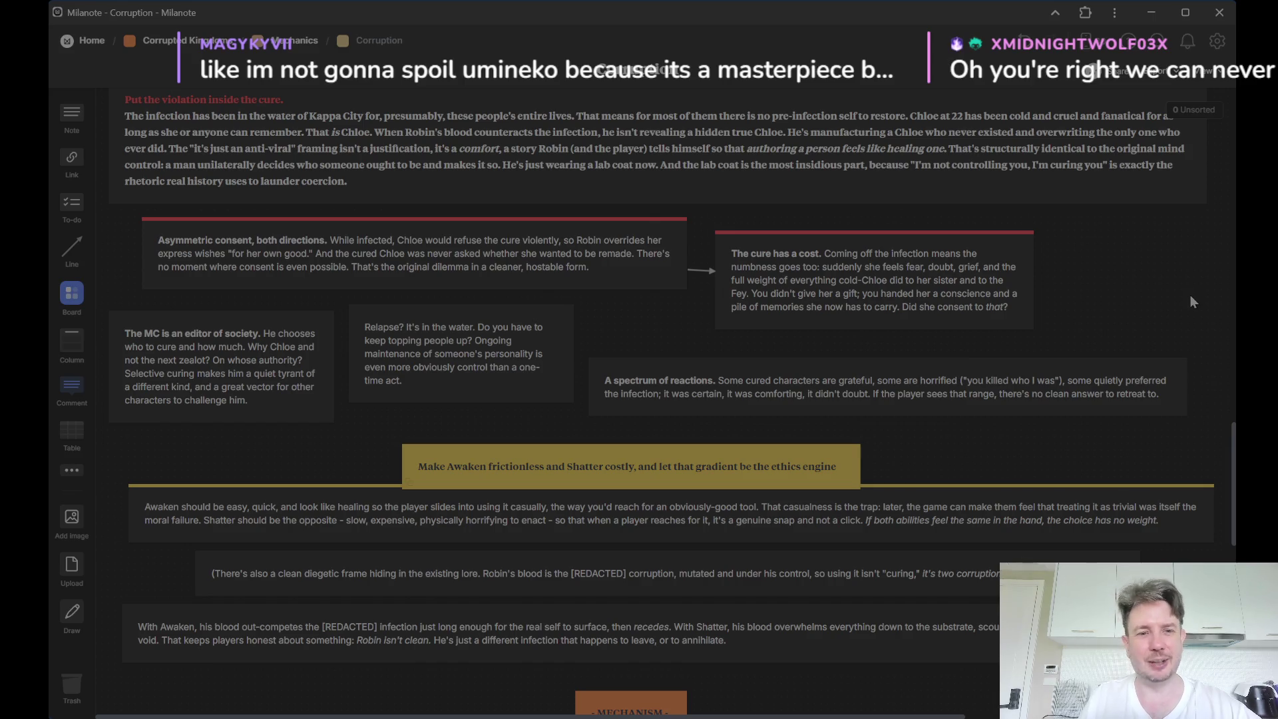
pyautogui.scroll(-2, 1190, 296)
pyautogui.scroll(-3, 1190, 296)
pyautogui.scroll(1, 1183, 298)
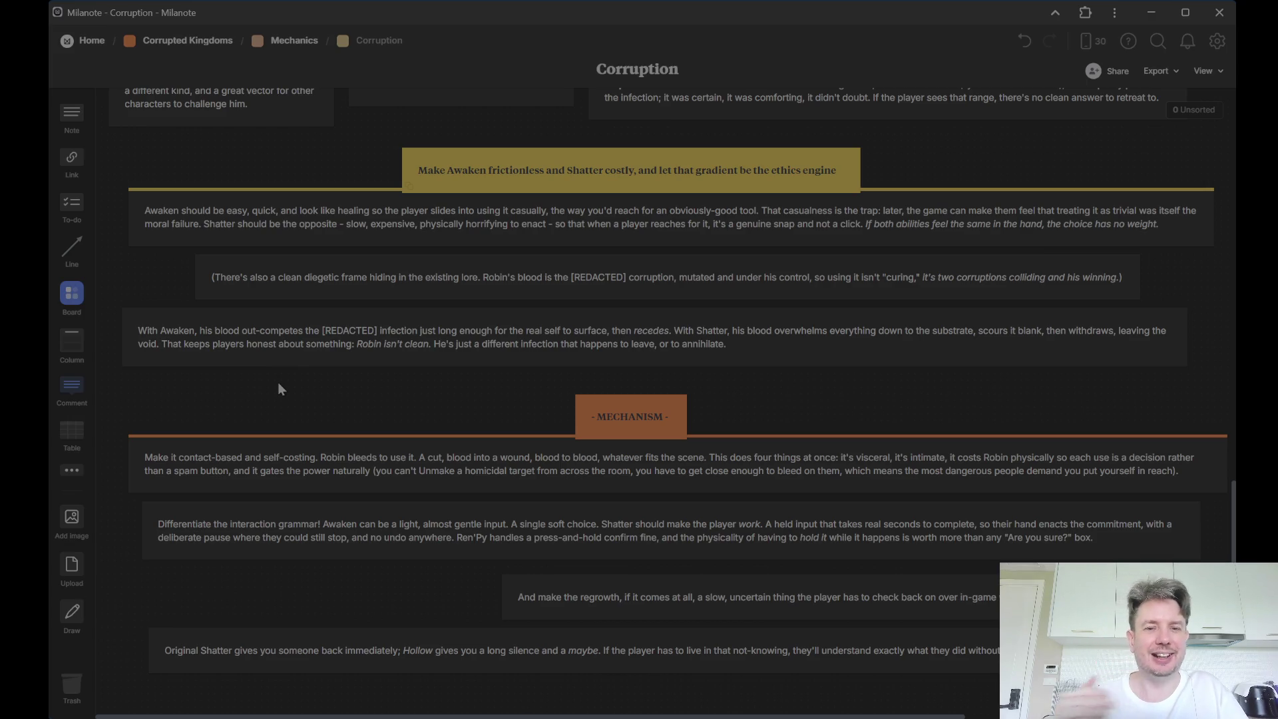
pyautogui.scroll(-3, 619, 369)
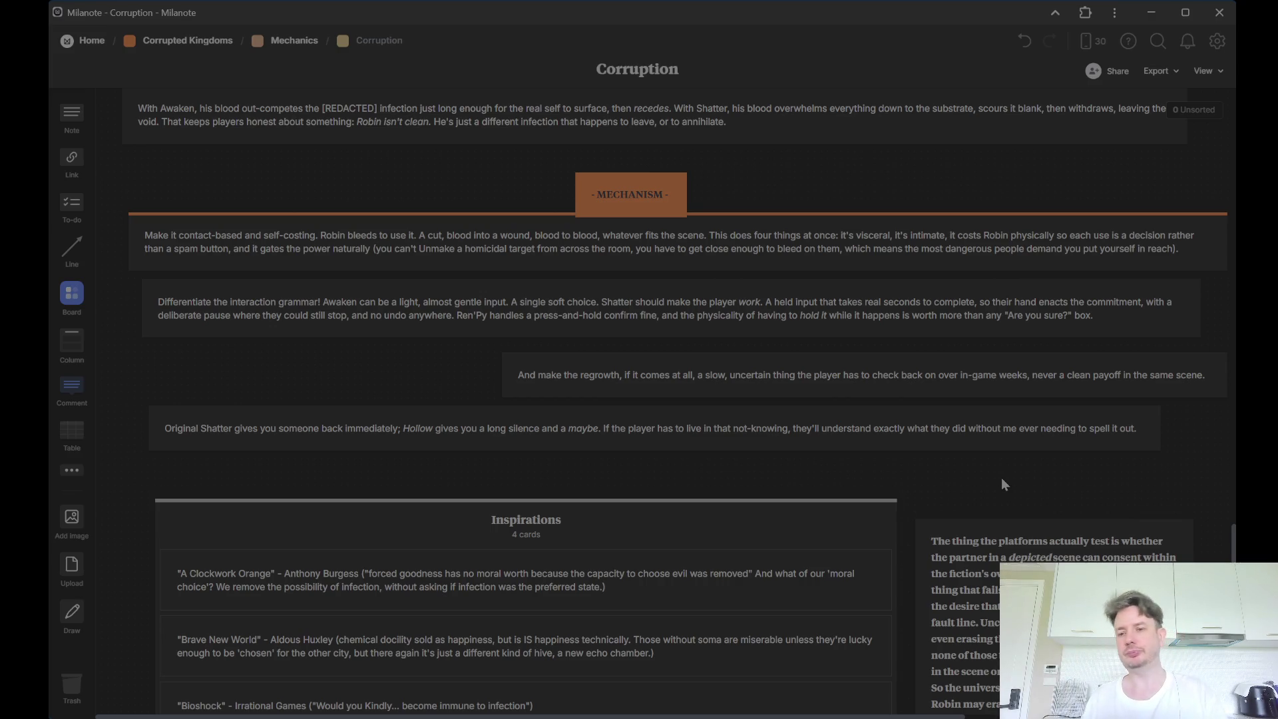
pyautogui.scroll(-3, 907, 490)
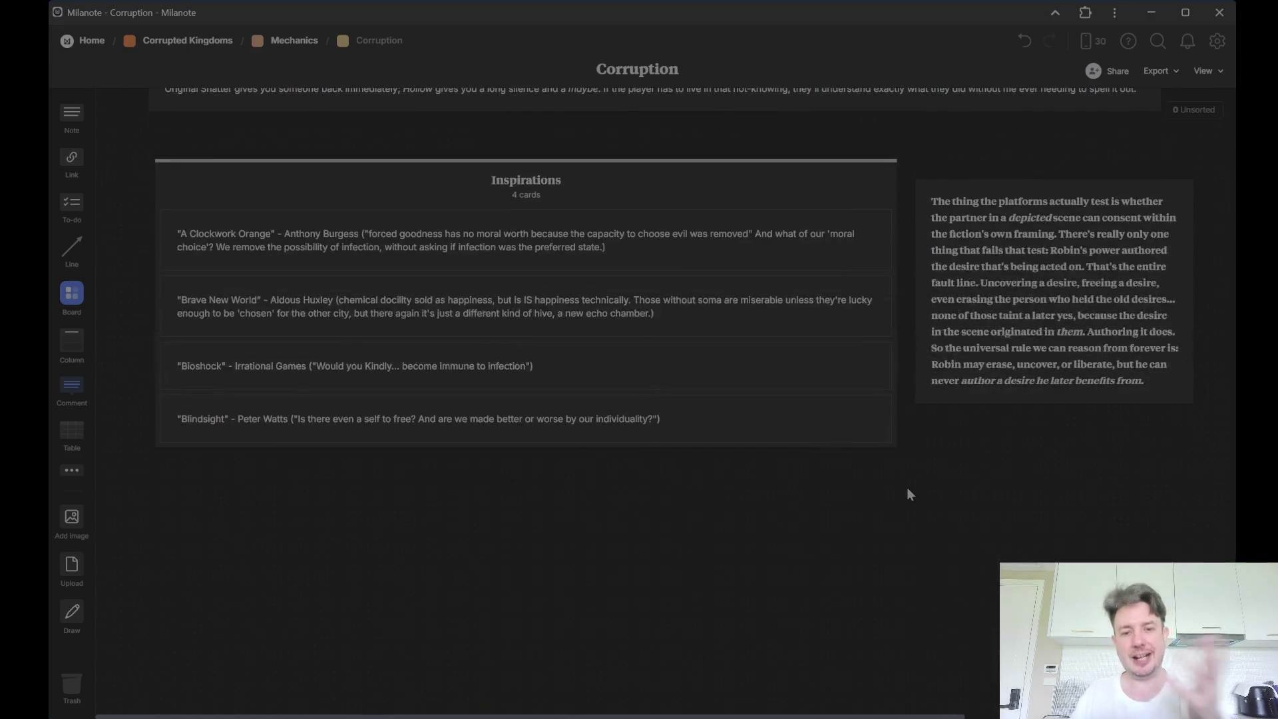
pyautogui.scroll(5, 907, 489)
pyautogui.scroll(3, 908, 490)
pyautogui.scroll(1, 907, 492)
pyautogui.scroll(2, 907, 493)
pyautogui.scroll(2, 908, 493)
pyautogui.scroll(2, 906, 493)
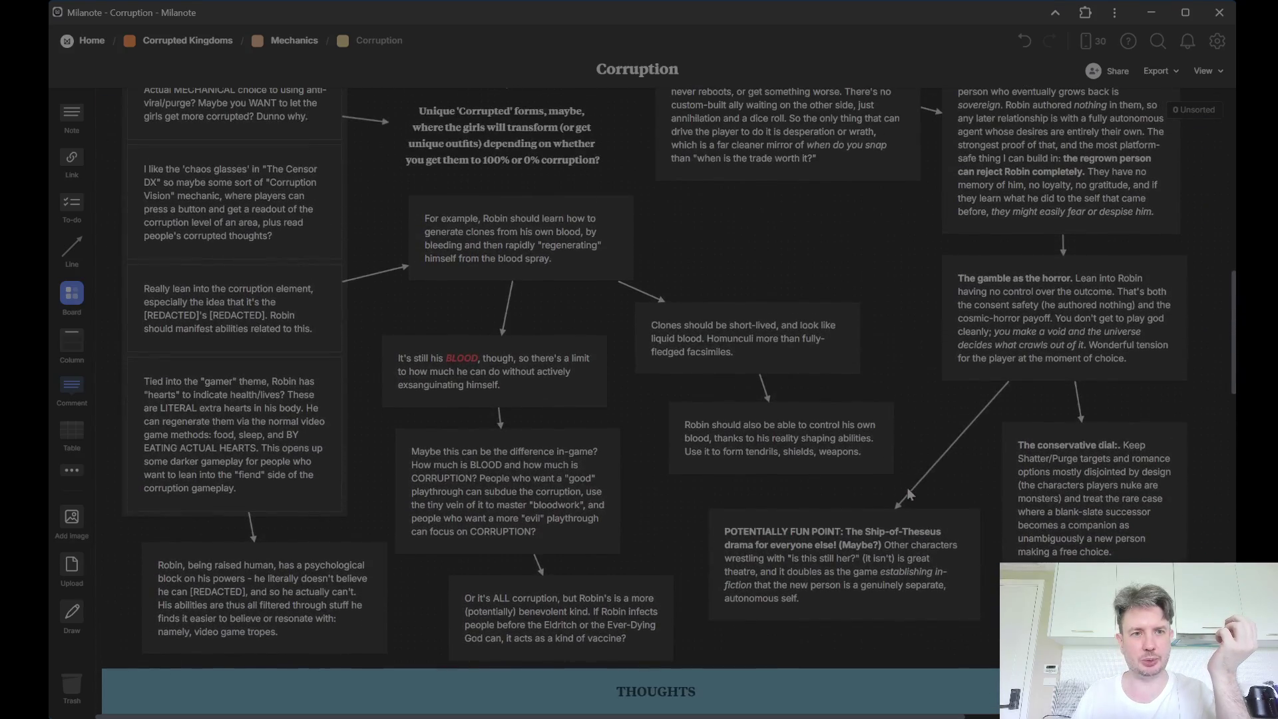
pyautogui.scroll(2, 908, 490)
pyautogui.scroll(2, 906, 488)
pyautogui.scroll(-2, 907, 488)
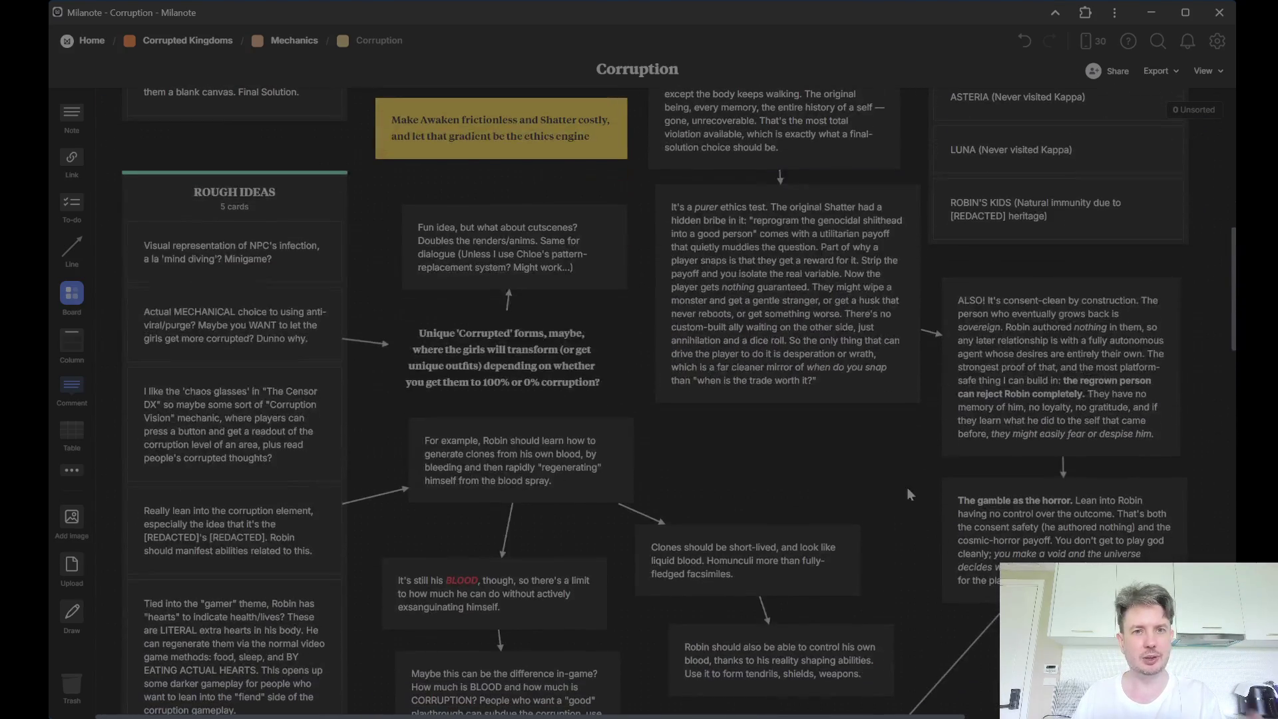
pyautogui.scroll(1, 905, 515)
pyautogui.scroll(3, 905, 516)
pyautogui.scroll(-5, 905, 515)
pyautogui.scroll(-1, 907, 518)
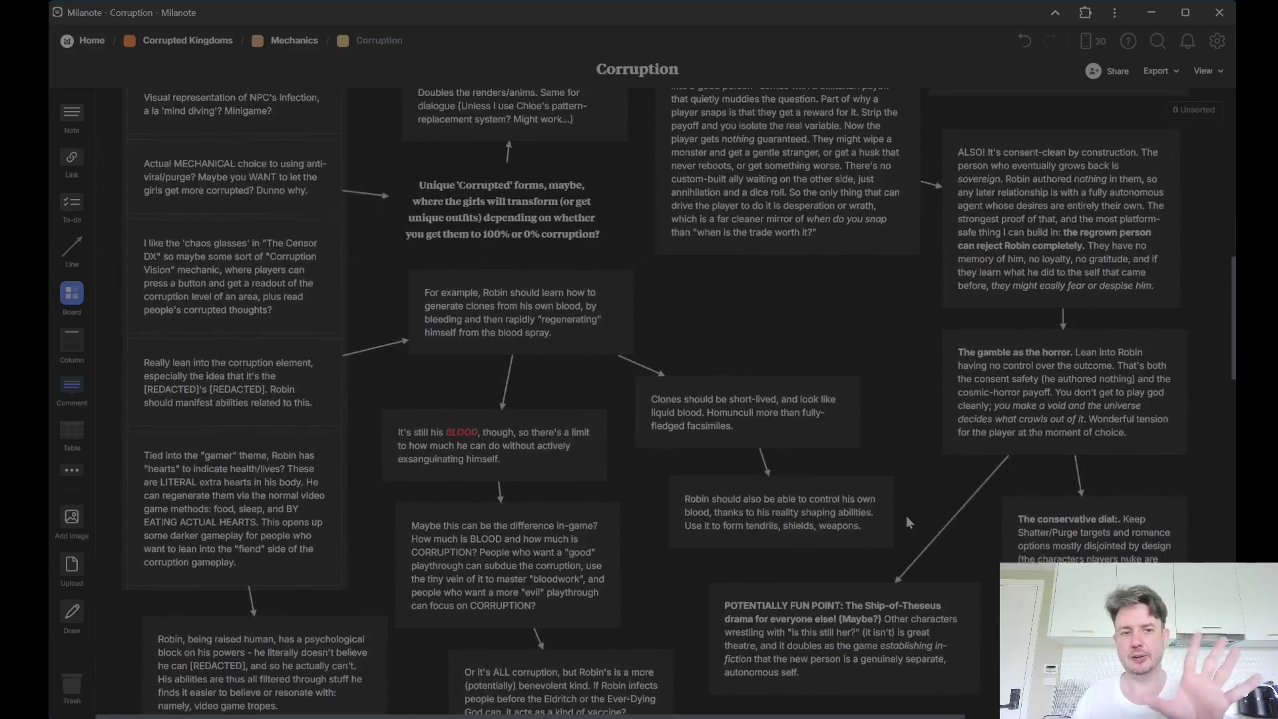
pyautogui.scroll(2, 907, 516)
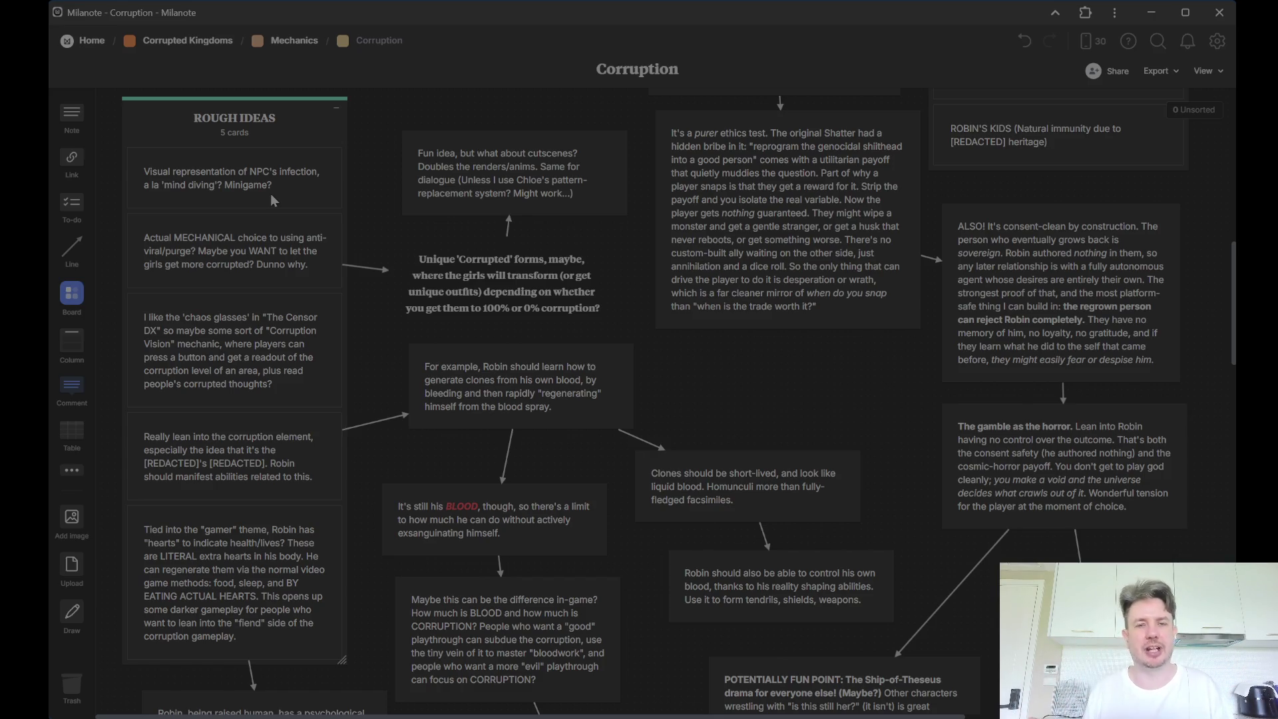
# Step: Go through the anti-viral choice, Corrupted forms and cutscene-cost cards, deselect, then pick the chaos glasses card
pyautogui.click(244, 254)
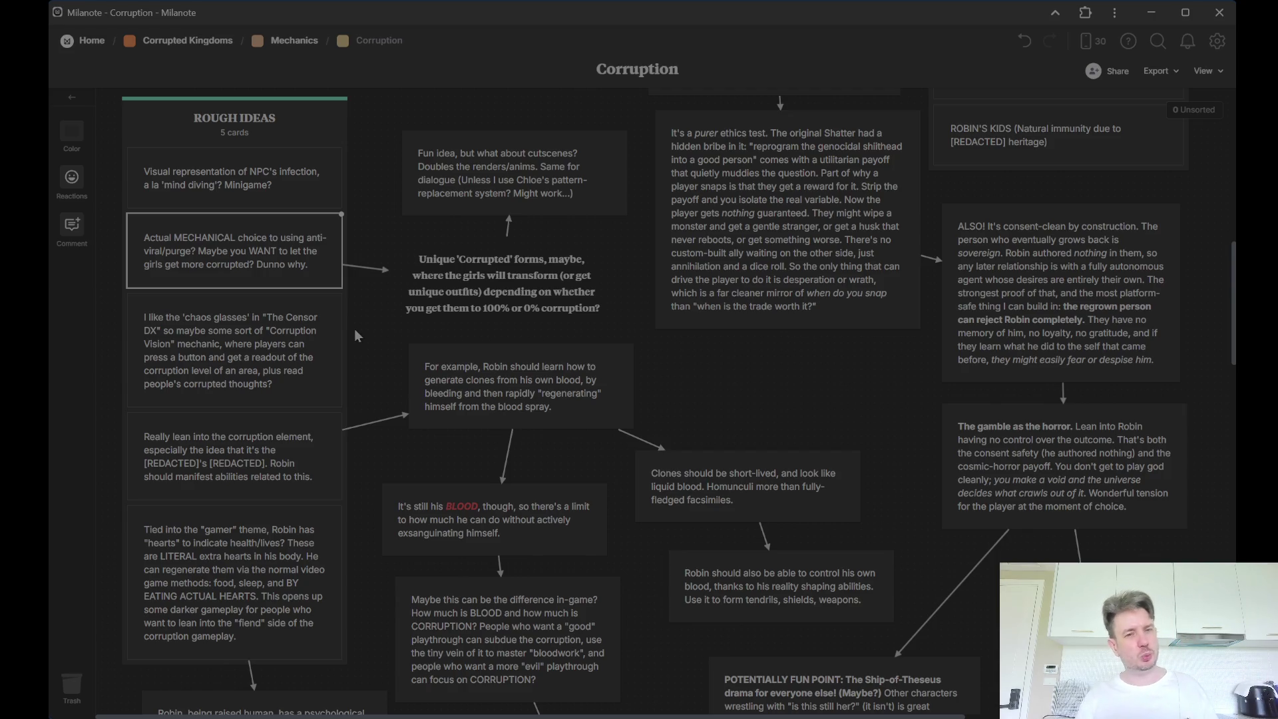
pyautogui.click(481, 325)
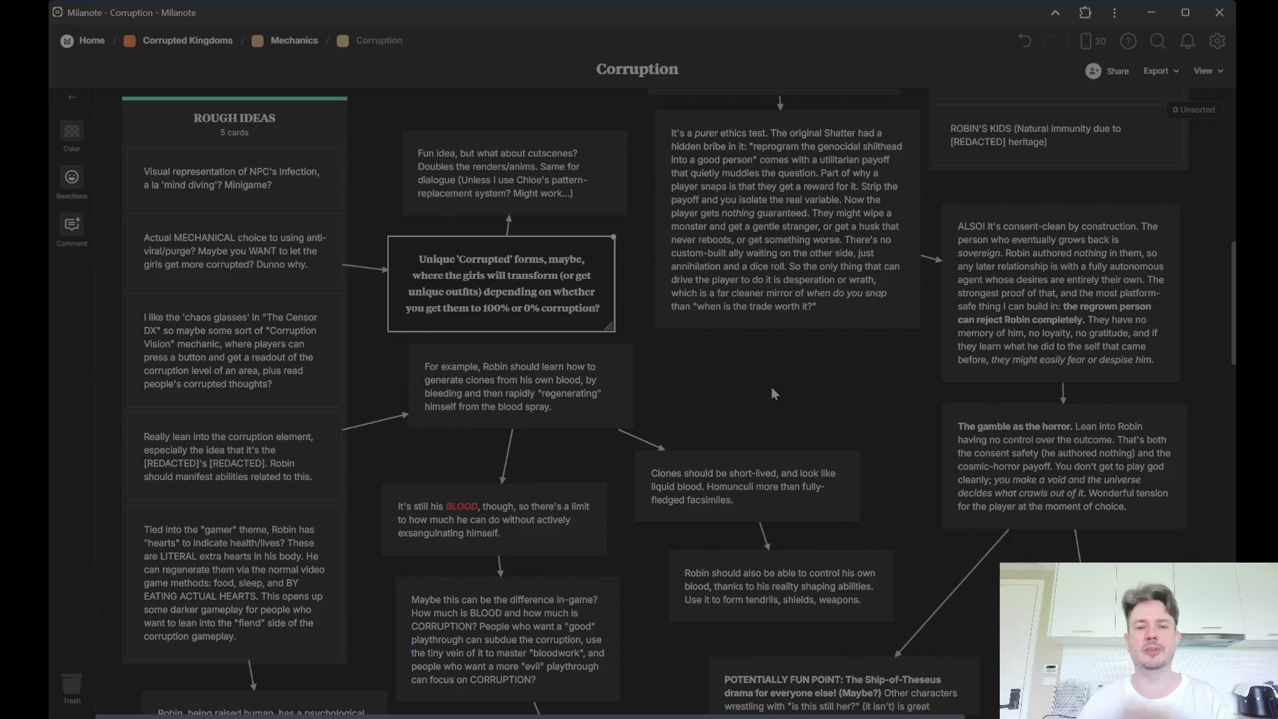
pyautogui.click(571, 186)
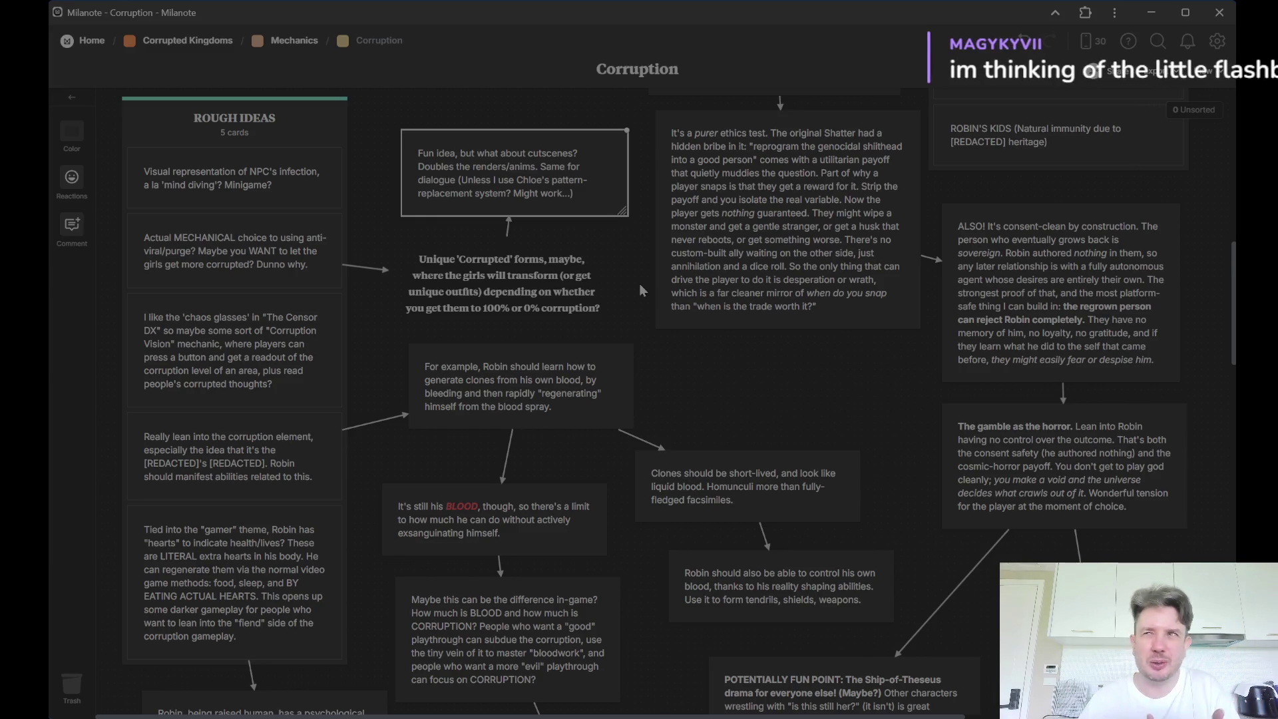
pyautogui.click(740, 402)
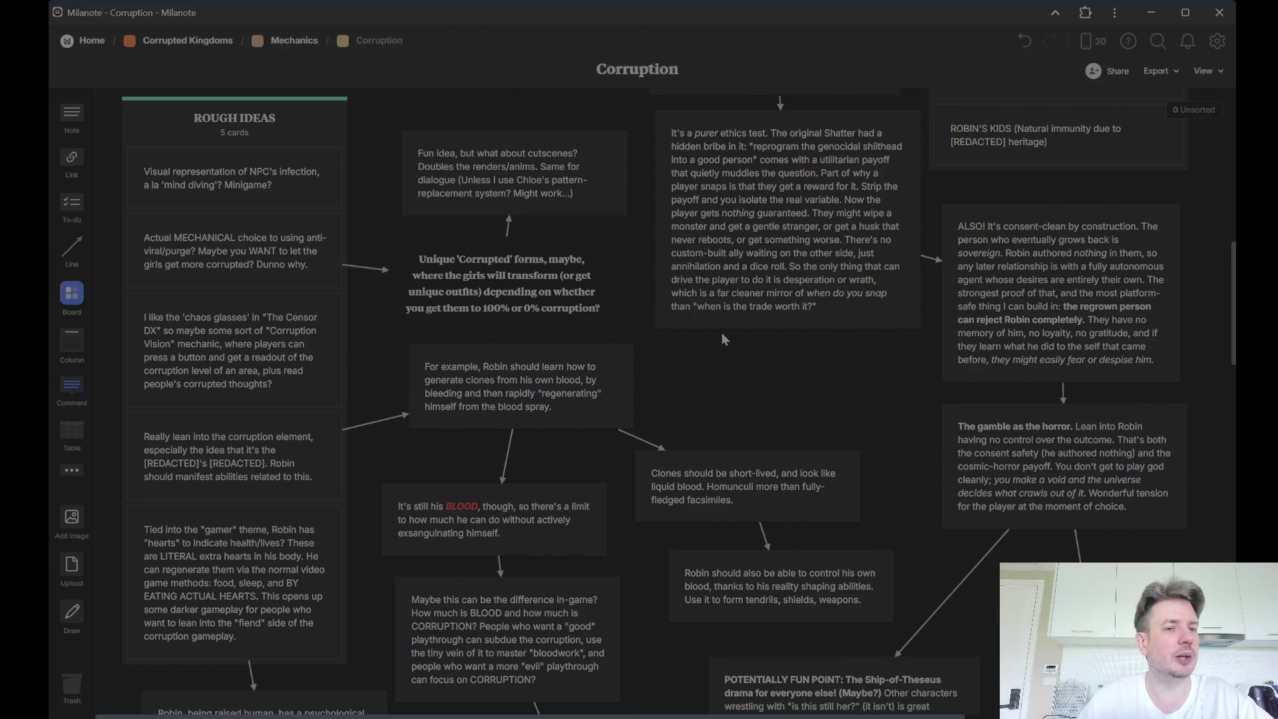
pyautogui.click(229, 361)
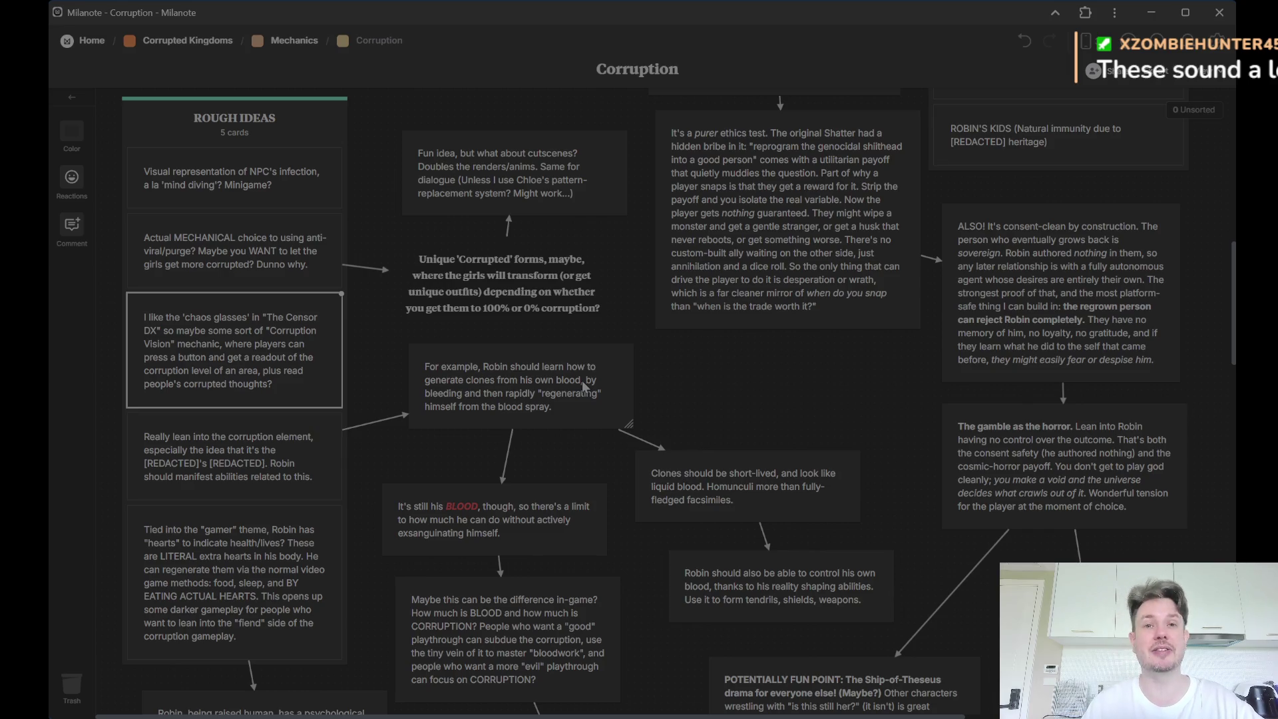
# Step: Pick the 'lean into corruption' card, then the card about Robin generating blood clones
pyautogui.click(288, 459)
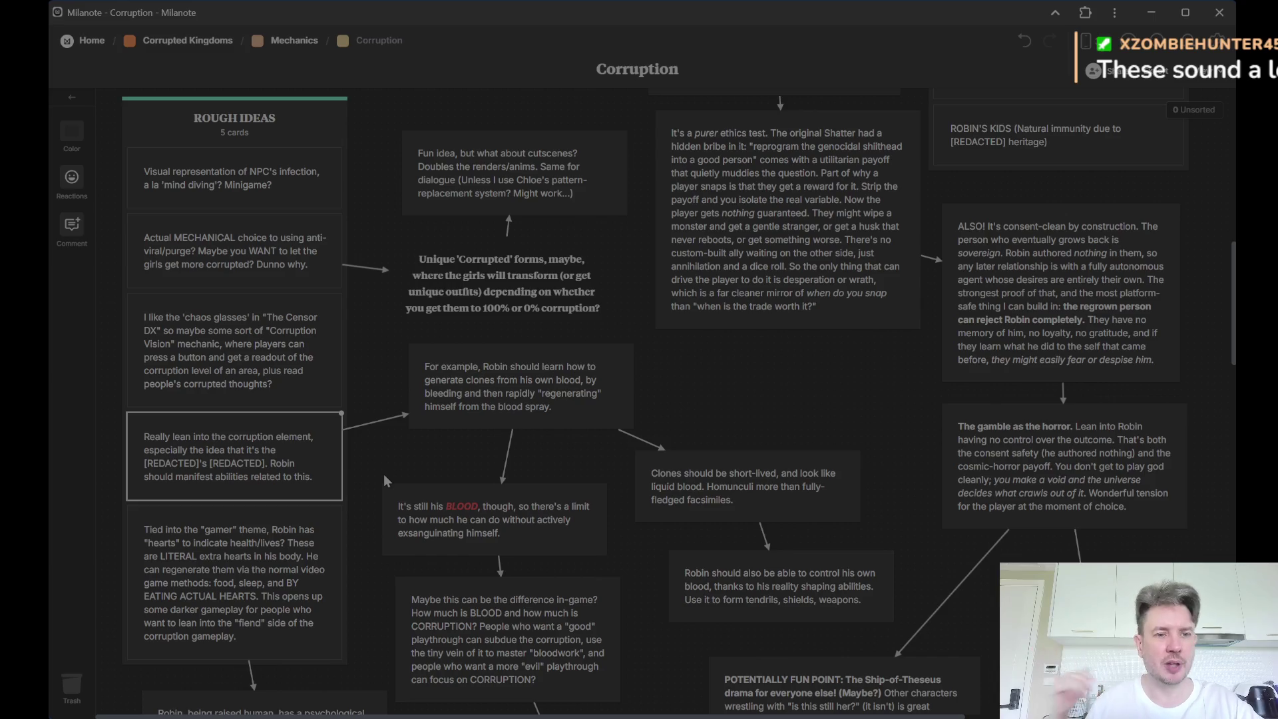
pyautogui.click(469, 415)
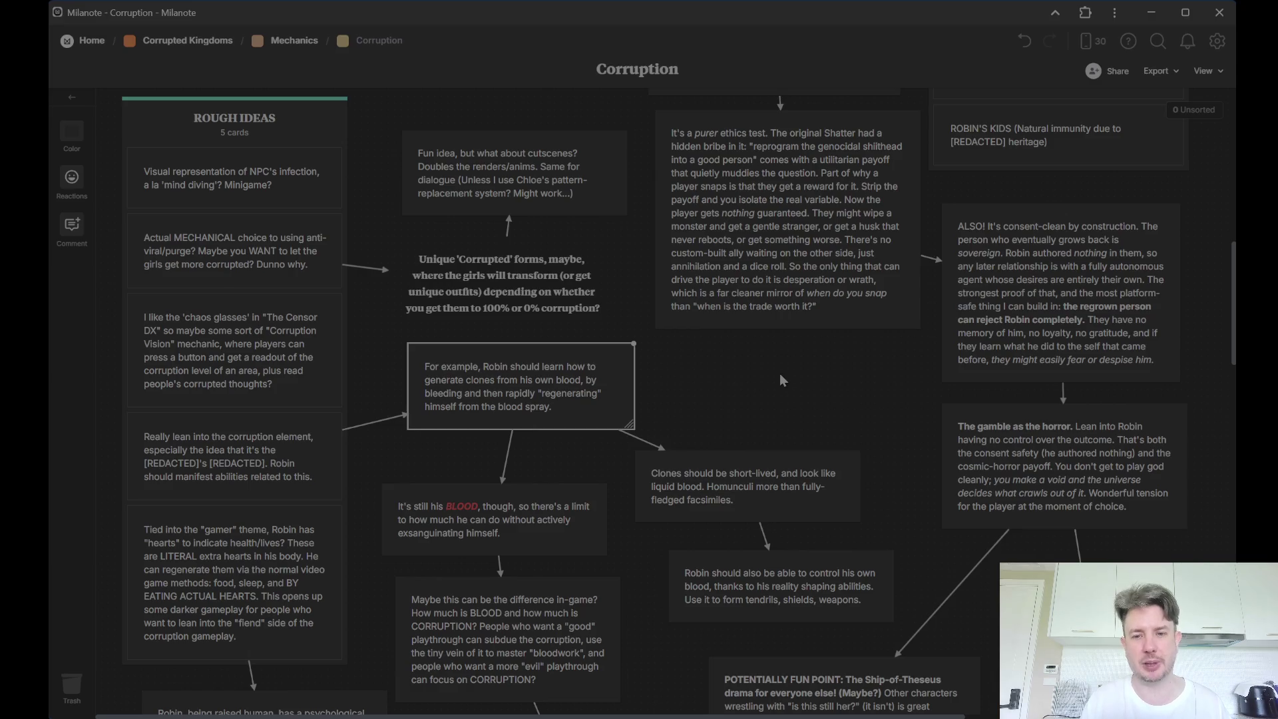
pyautogui.scroll(-2, 779, 374)
# Step: Pick the short-lived Clones card, the blood-control card and the 'It's still his BLOOD' card in turn
pyautogui.click(763, 349)
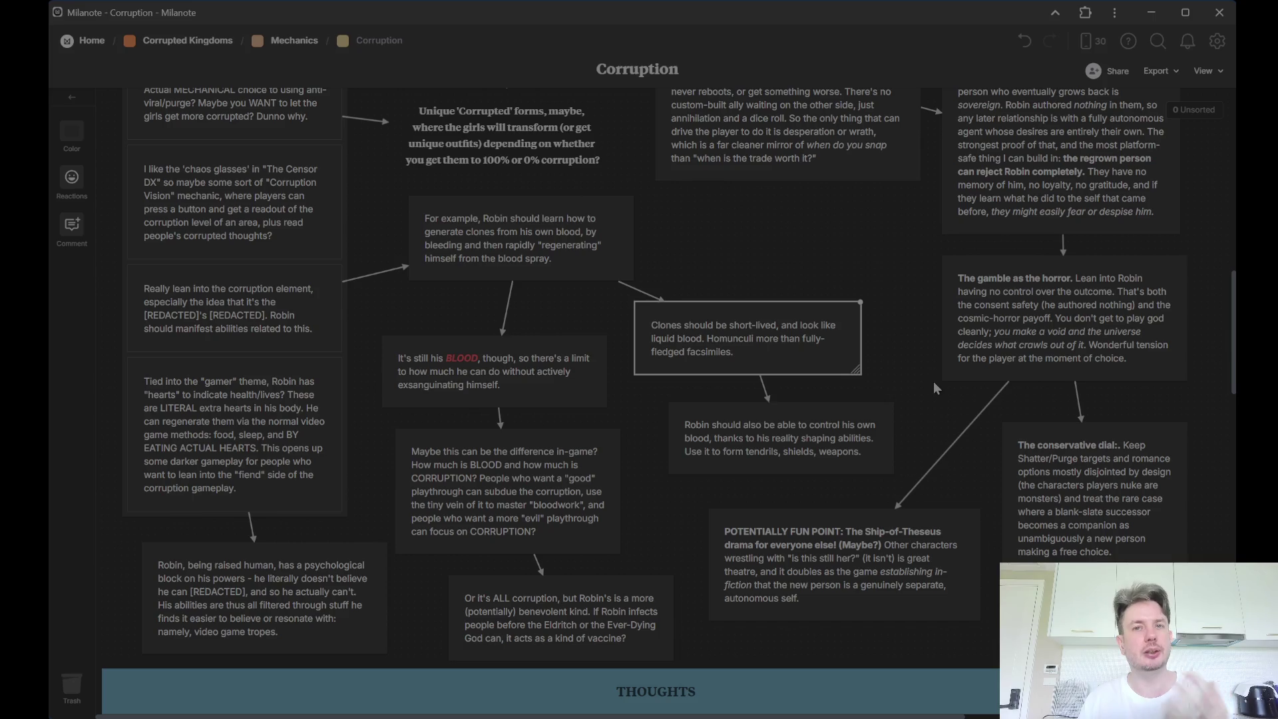
pyautogui.click(862, 455)
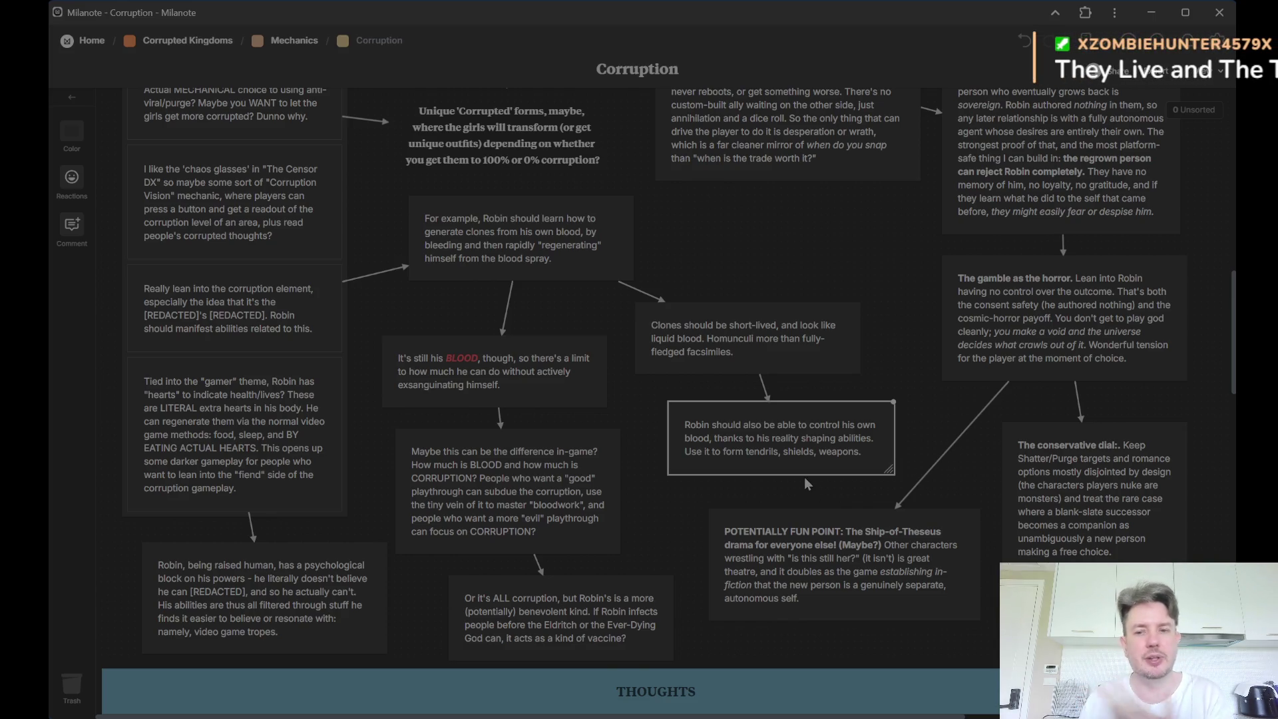
pyautogui.click(523, 372)
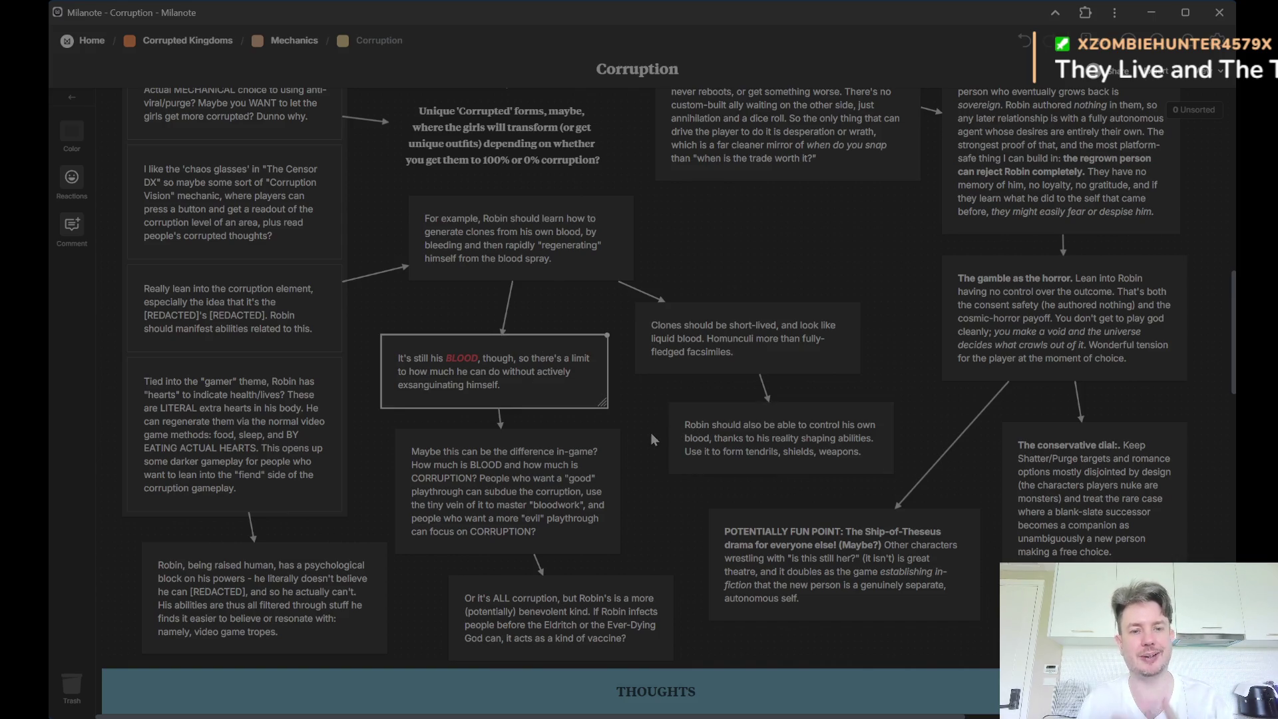
pyautogui.scroll(-2, 650, 428)
# Step: Pick the BLOOD-versus-CORRUPTION card, then start dragging the 'Or it's ALL corruption' card toward the Thoughts section
pyautogui.click(587, 426)
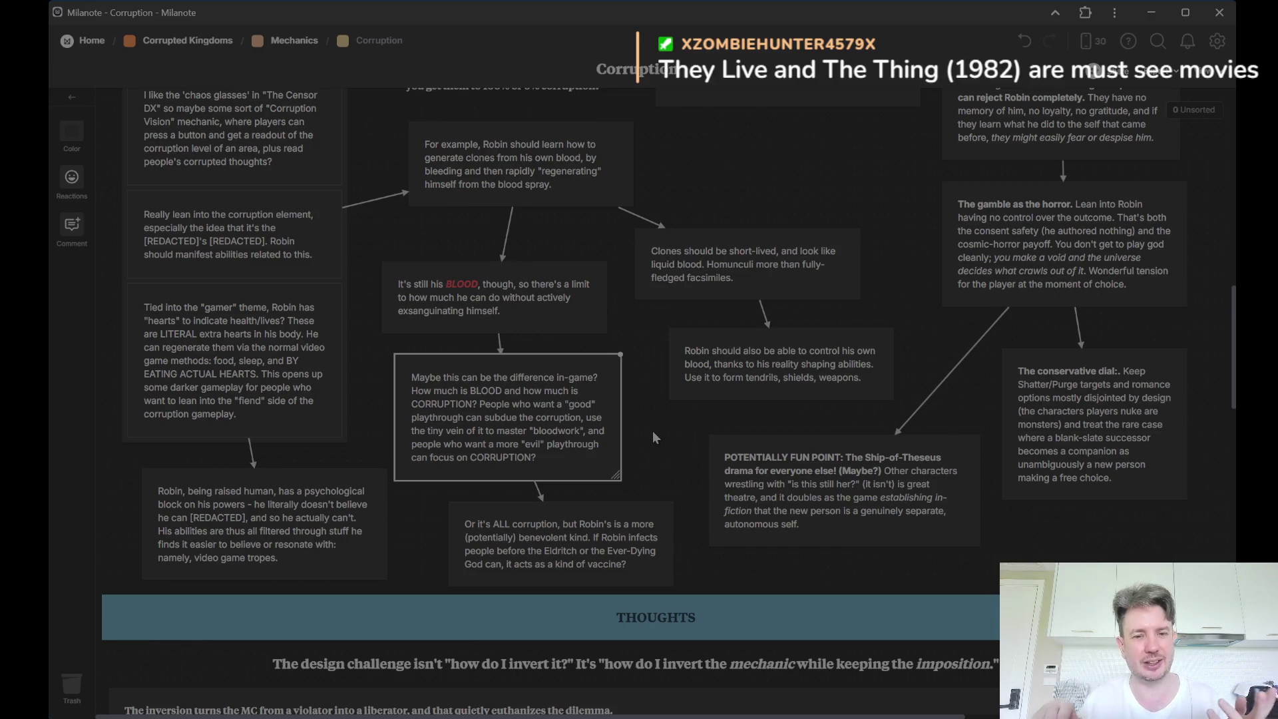
pyautogui.click(634, 521)
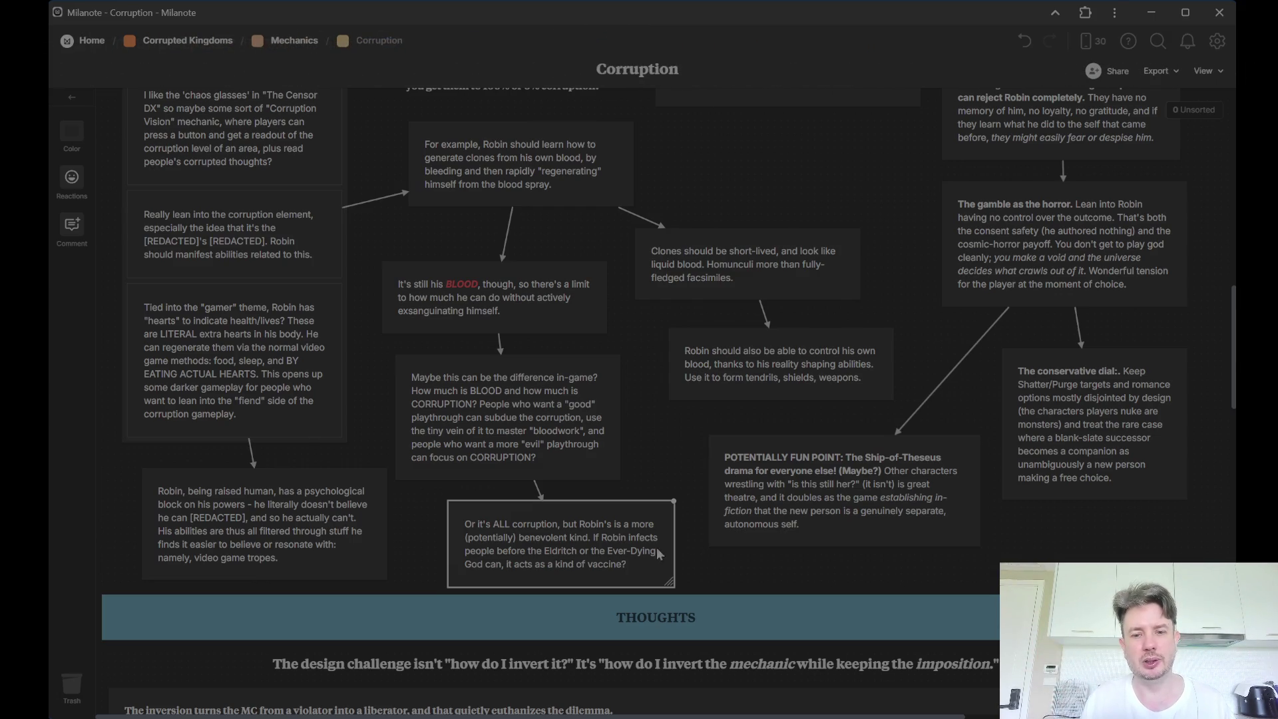
pyautogui.moveTo(603, 533); pyautogui.dragTo(308, 696)
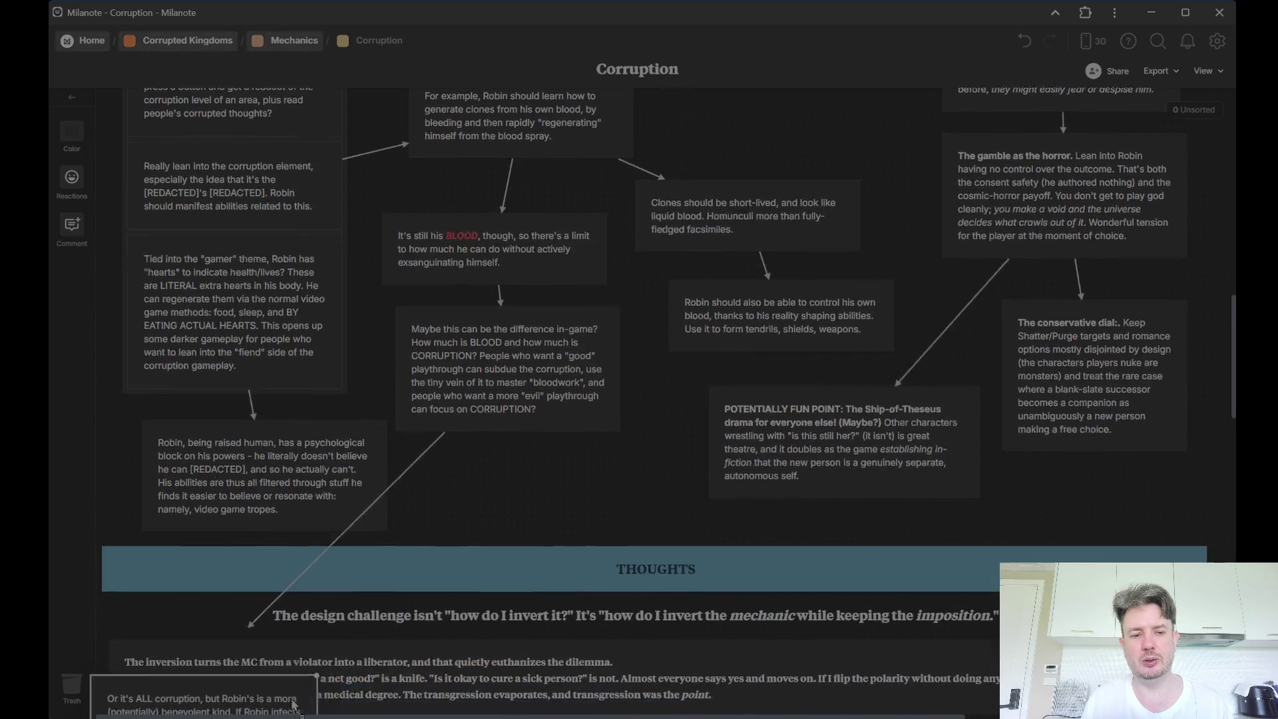
# Step: Drop the 'ALL corruption' card back above Thoughts, delete its connector arrow, then pick the extra-hearts card
pyautogui.moveTo(308, 695); pyautogui.dragTo(504, 440)
pyautogui.press('Delete')
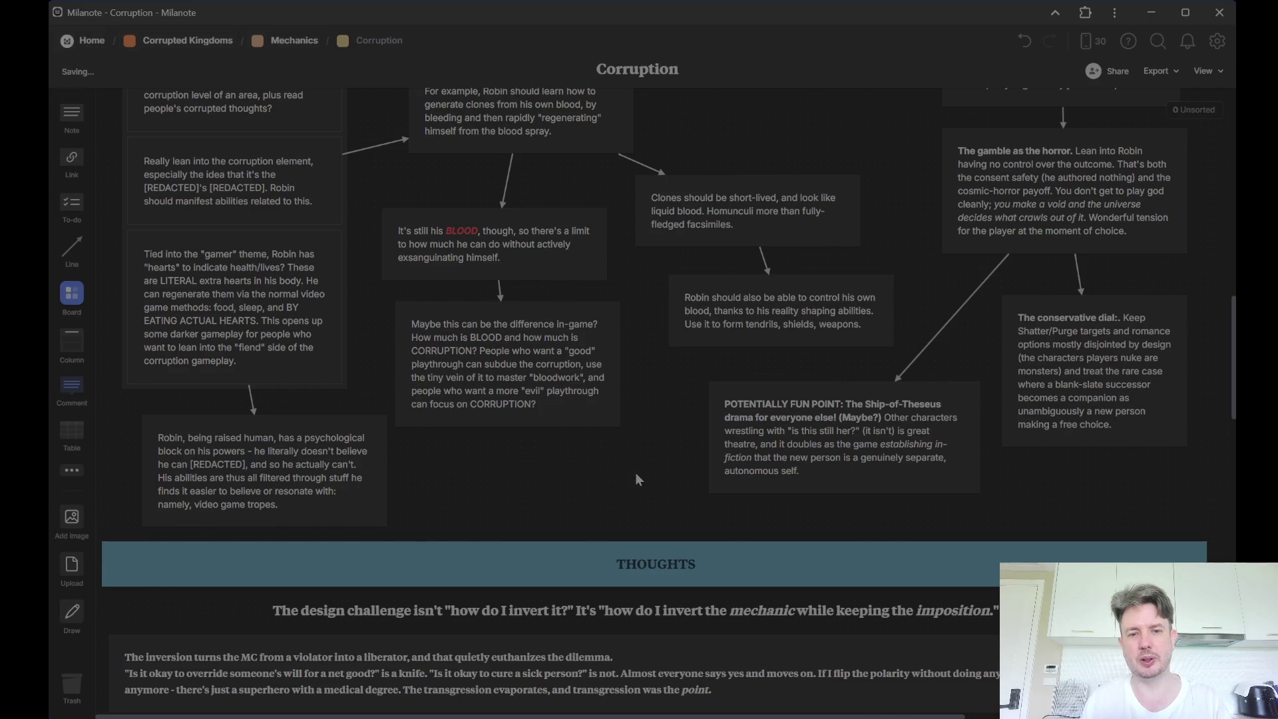
pyautogui.scroll(3, 636, 477)
pyautogui.scroll(-2, 635, 473)
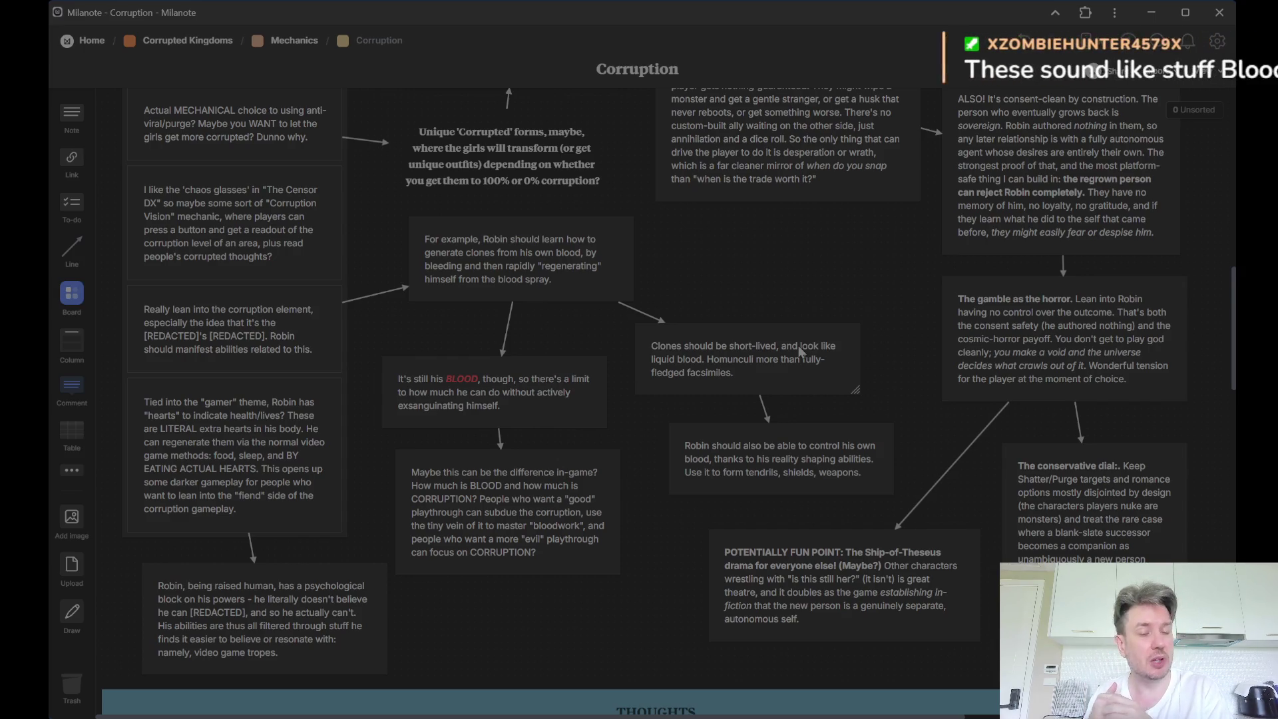
pyautogui.click(264, 439)
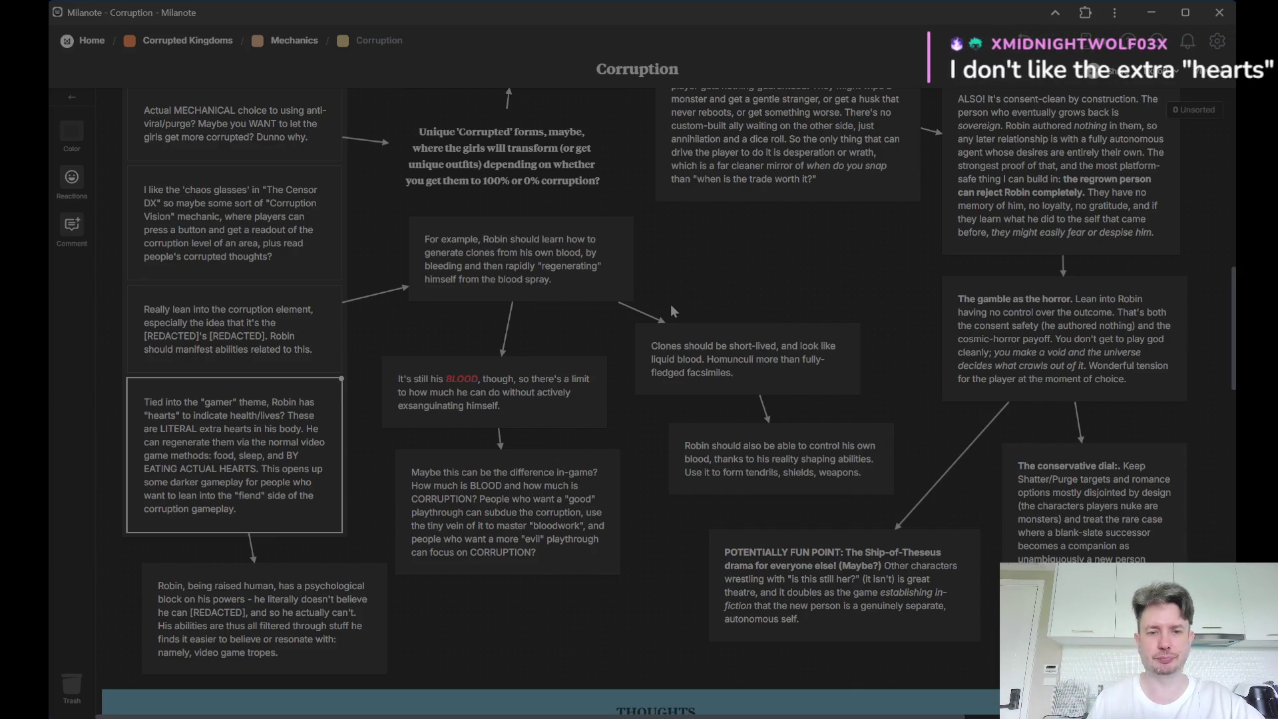
pyautogui.scroll(-2, 654, 409)
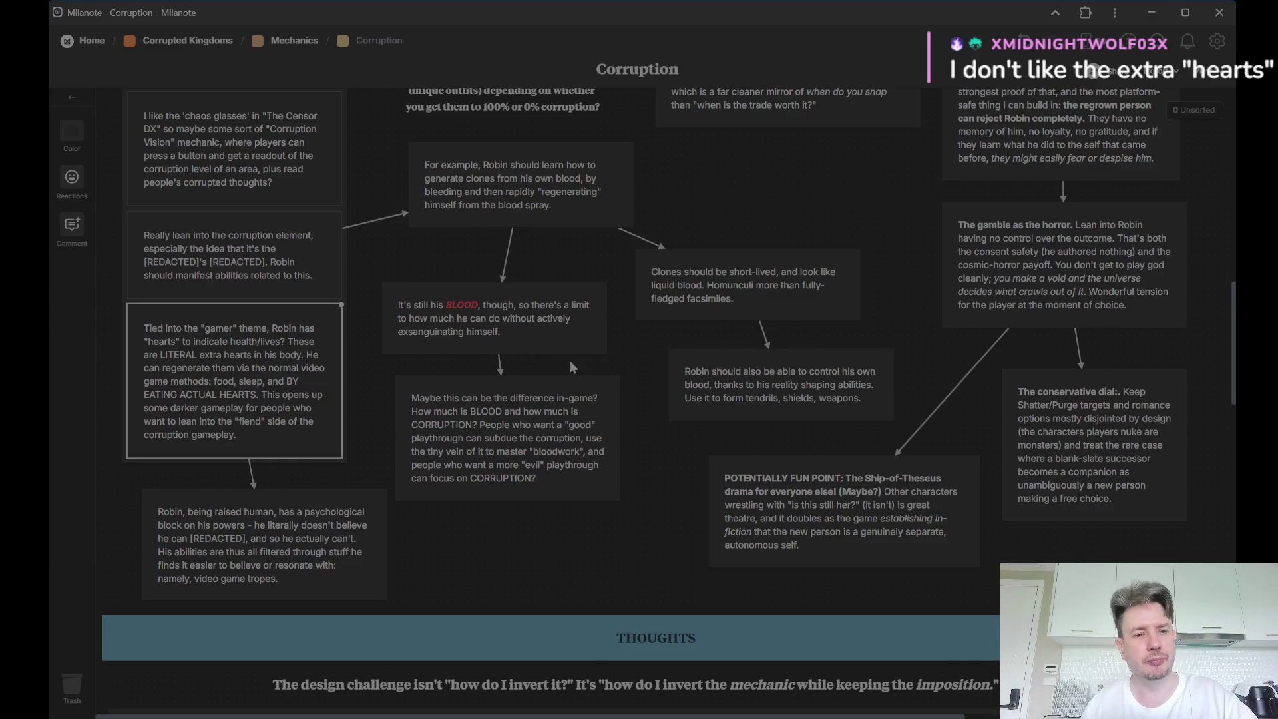
# Step: Pick out the 'Robin, being raised human' card about his psychological block on his powers
pyautogui.click(336, 538)
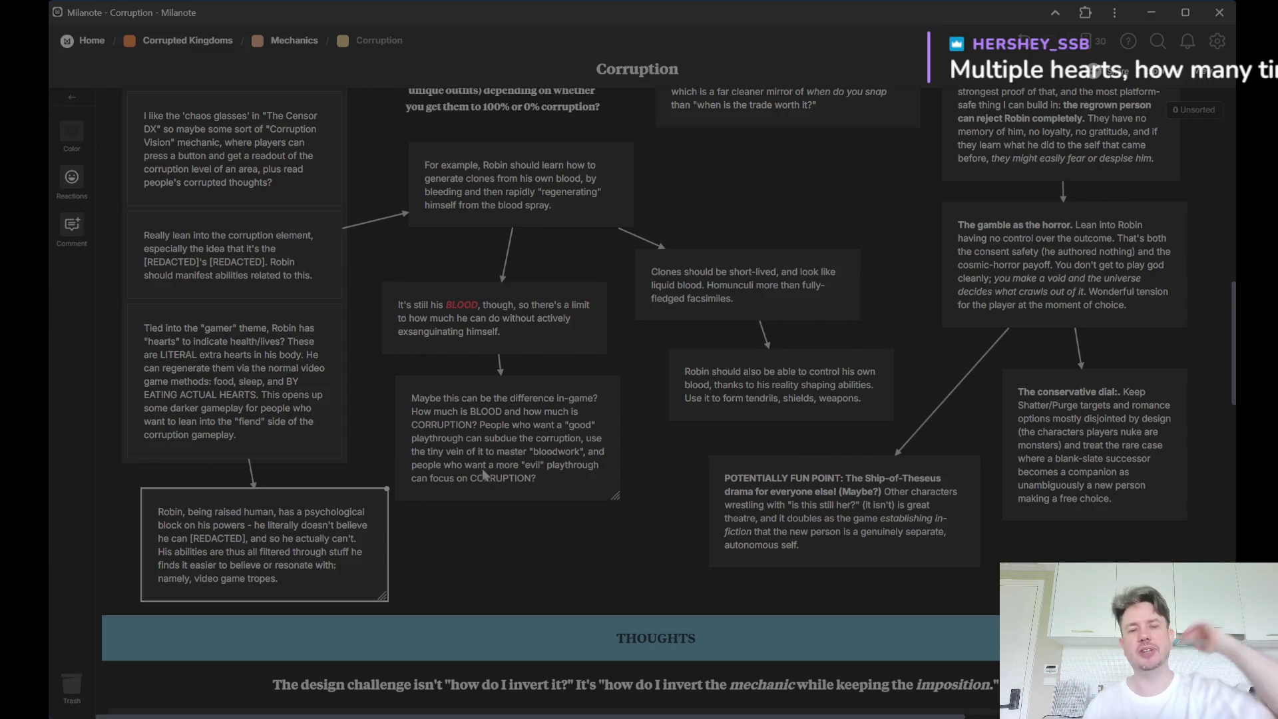
pyautogui.scroll(5, 504, 490)
pyautogui.scroll(-5, 434, 479)
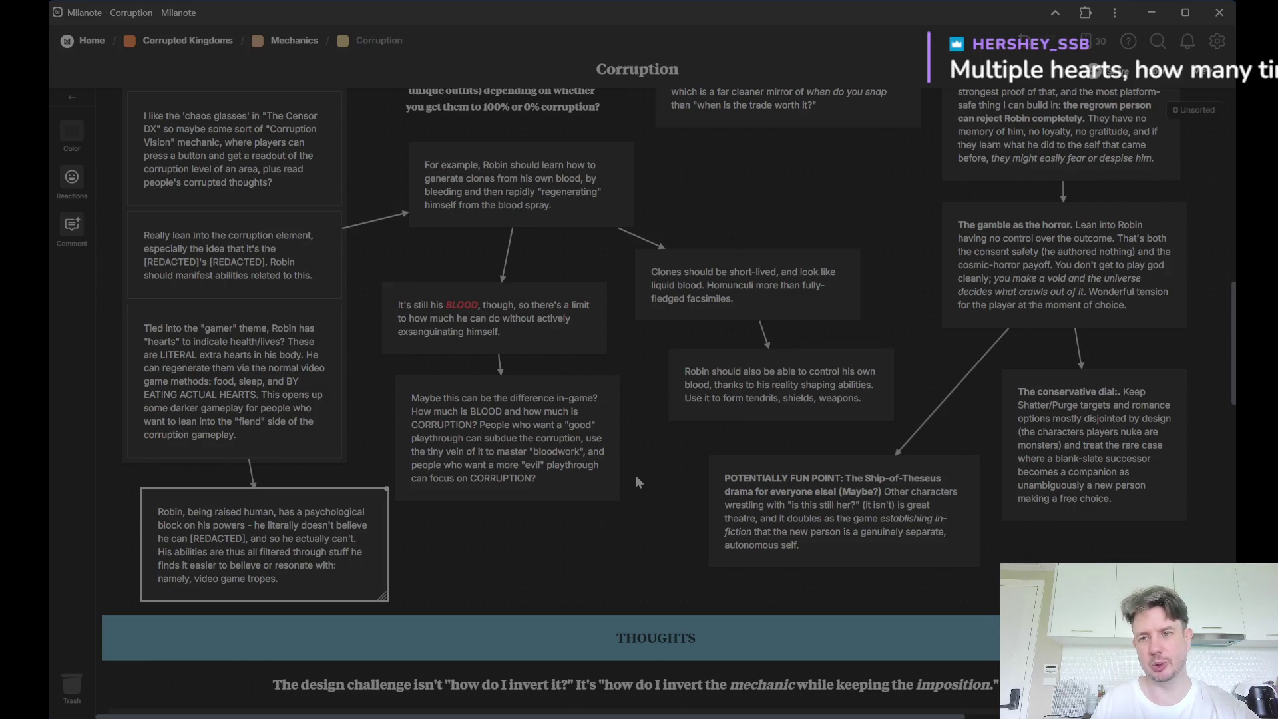
pyautogui.scroll(10, 635, 475)
pyautogui.scroll(-5, 636, 475)
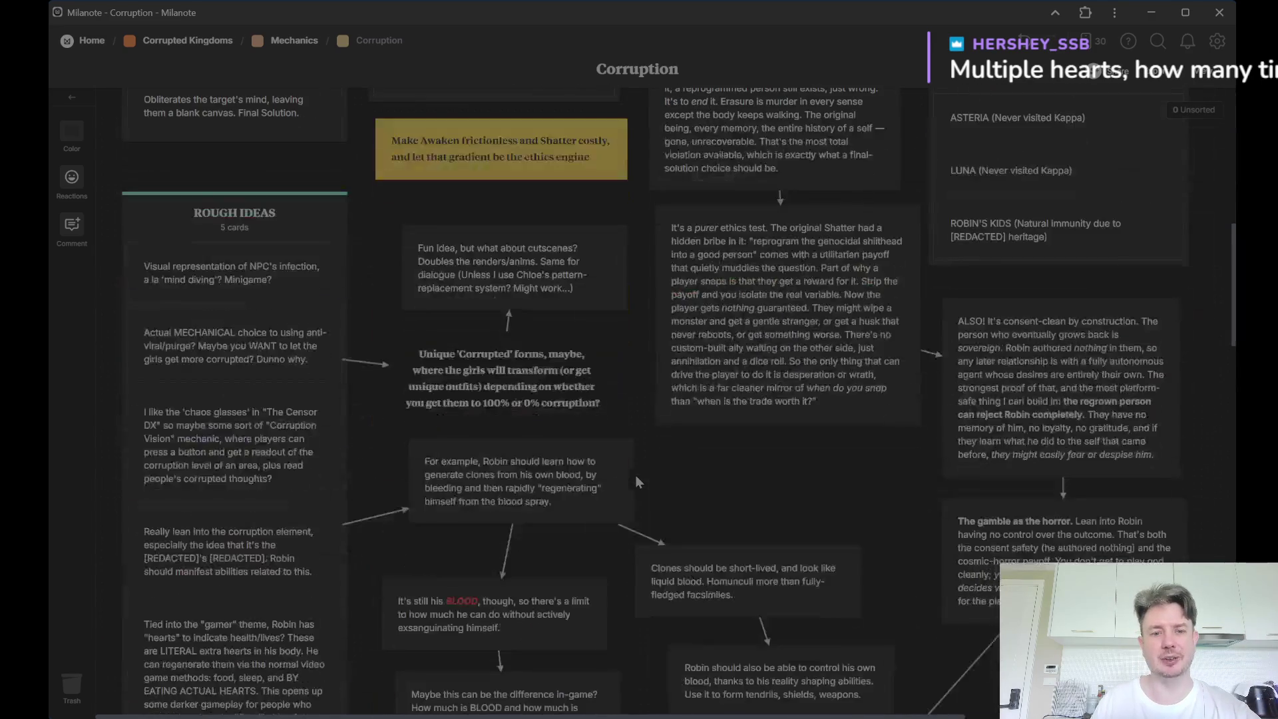